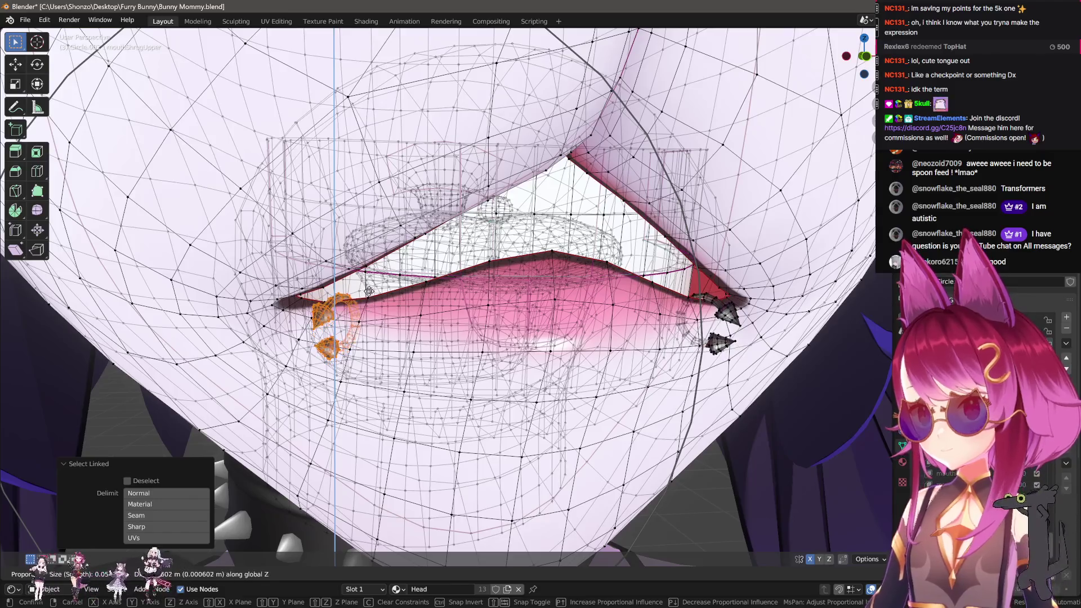
Leave Edit Mode, restore the closed neutral mouth, and add shape key Key 52 to Circle.002
key(Tab)
scroll(507, 305, down, 2)
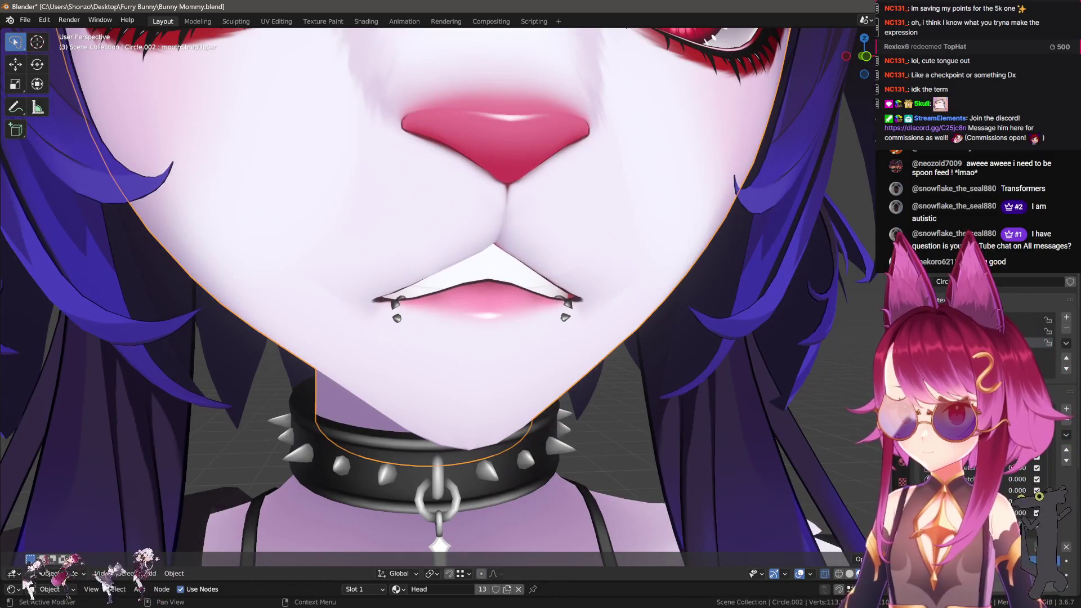
scroll(604, 401, down, 5)
middle_drag(591, 417, 605, 400)
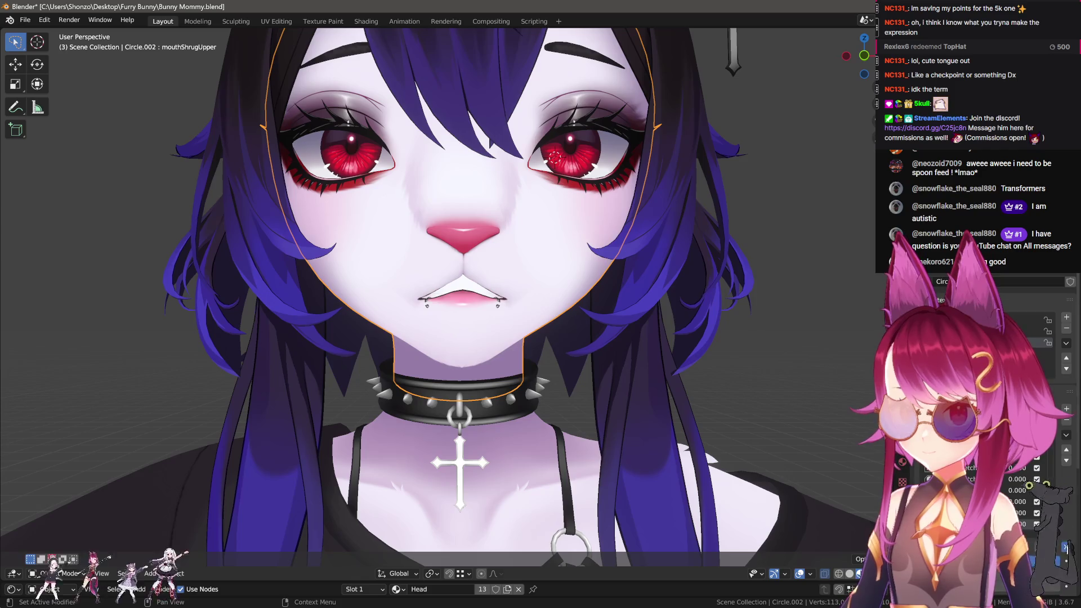
key(ctrl+z)
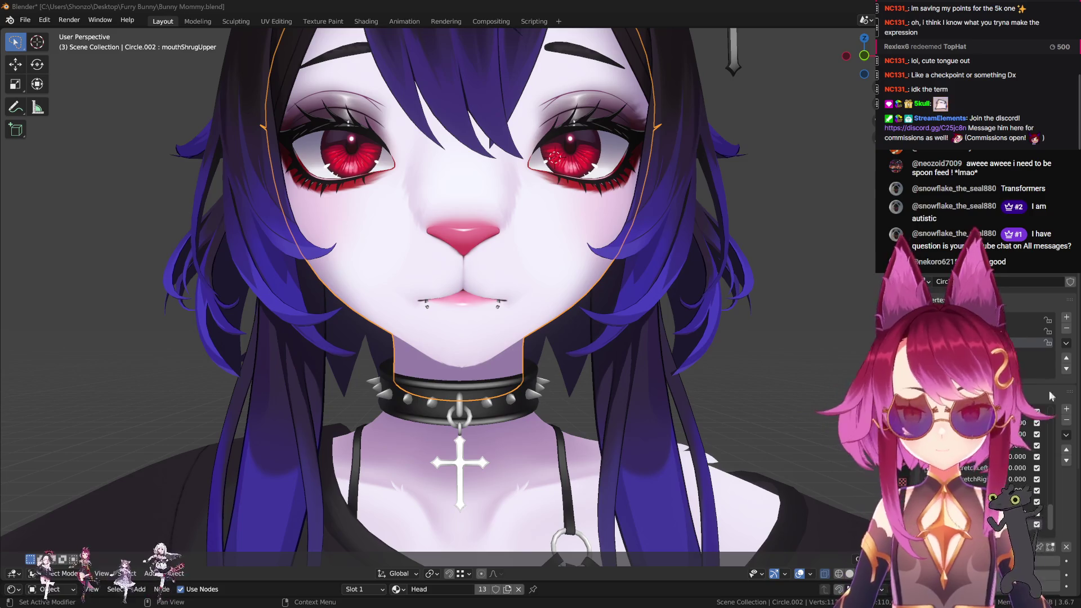
key(ctrl+z)
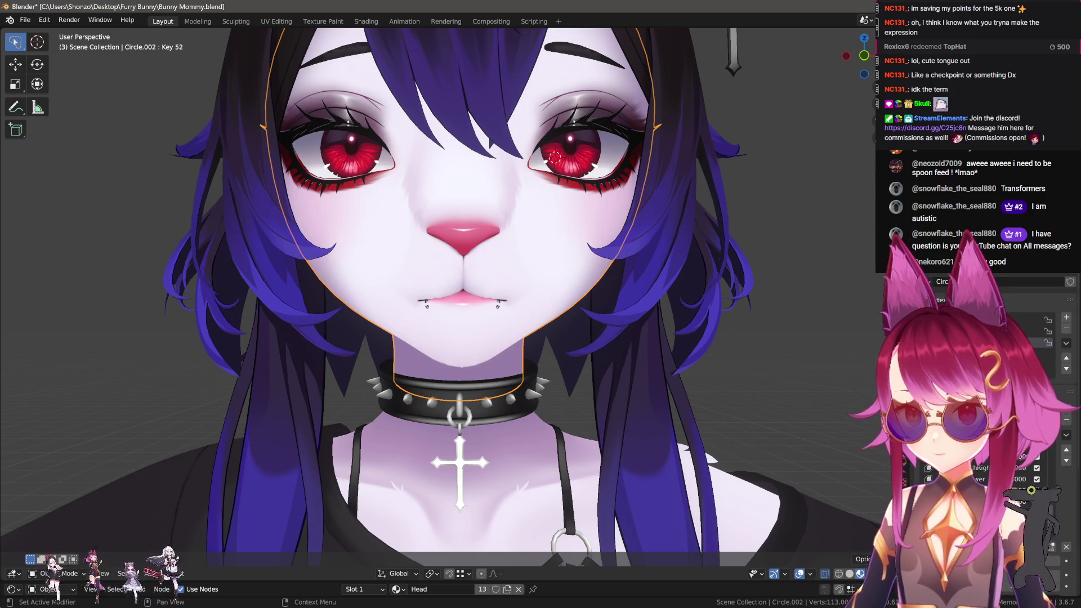
Name the shape key mouthPressLeft, zoom onto the left mouth corner, and enter Sculpt Mode
mouse_move(634, 446)
middle_down()
mouse_move(549, 371)
mouse_move(2, 274)
middle_up()
key(Tab)
scroll(549, 370, up, 5)
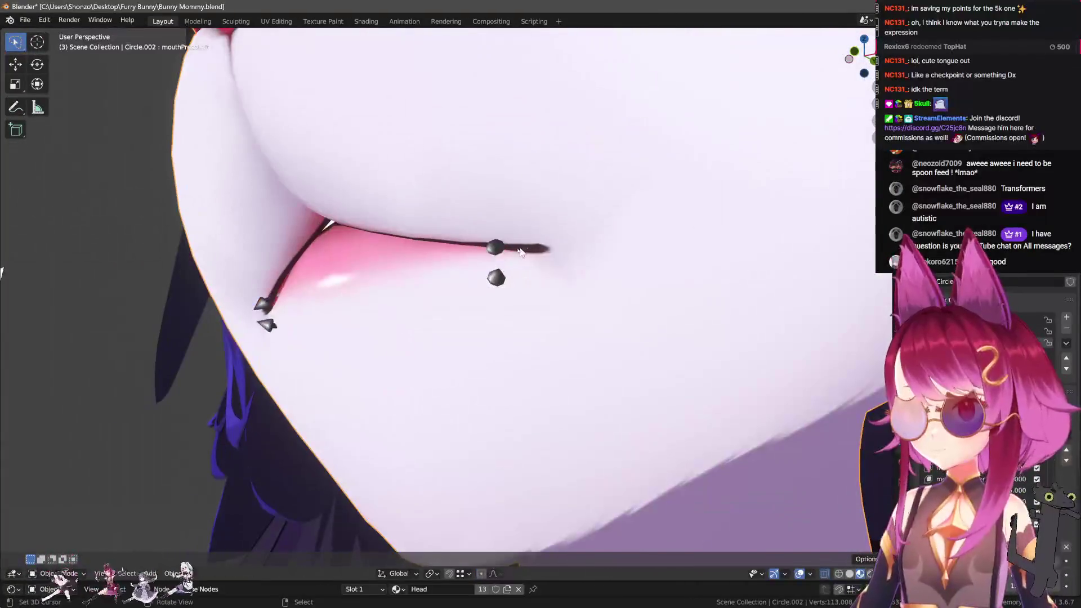
scroll(2, 275, up, 3)
key(Tab)
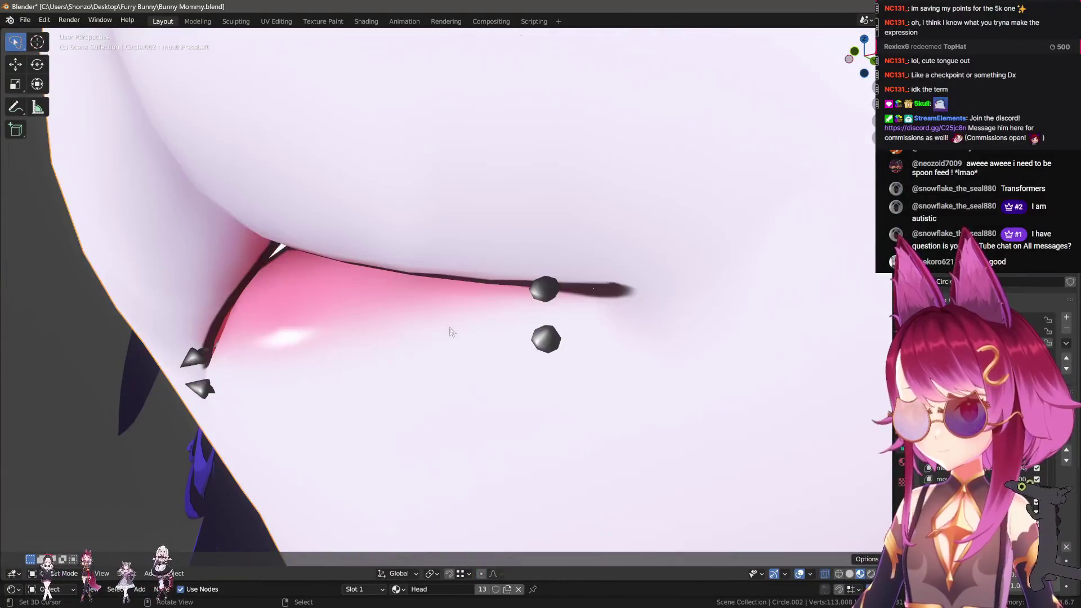
key(ctrl+Tab)
click(417, 305)
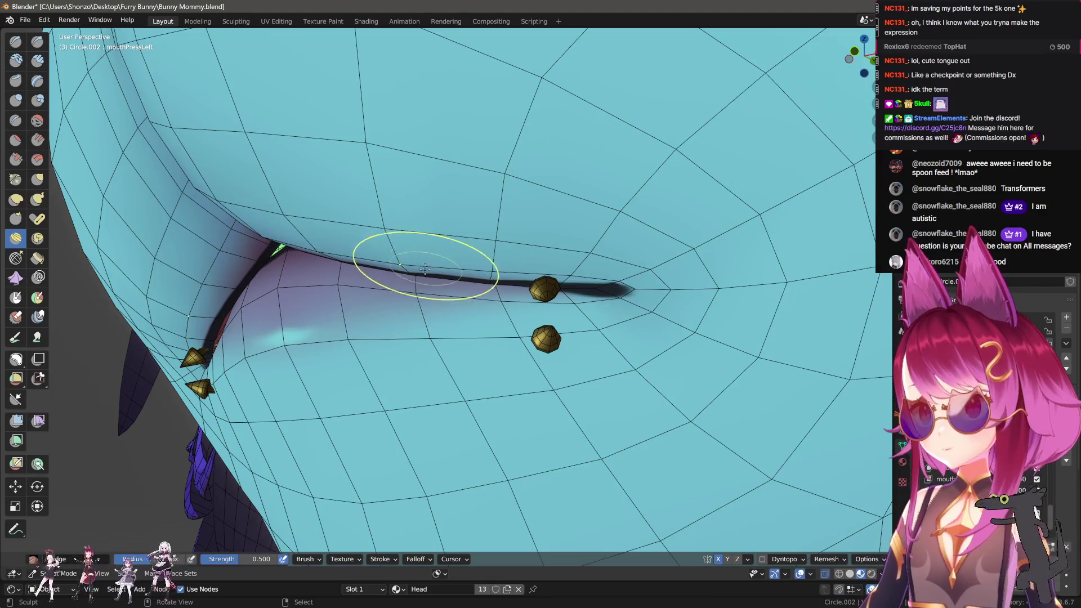
Check the brush settings, then hide the piercing face sets to isolate the lip surface
key(n)
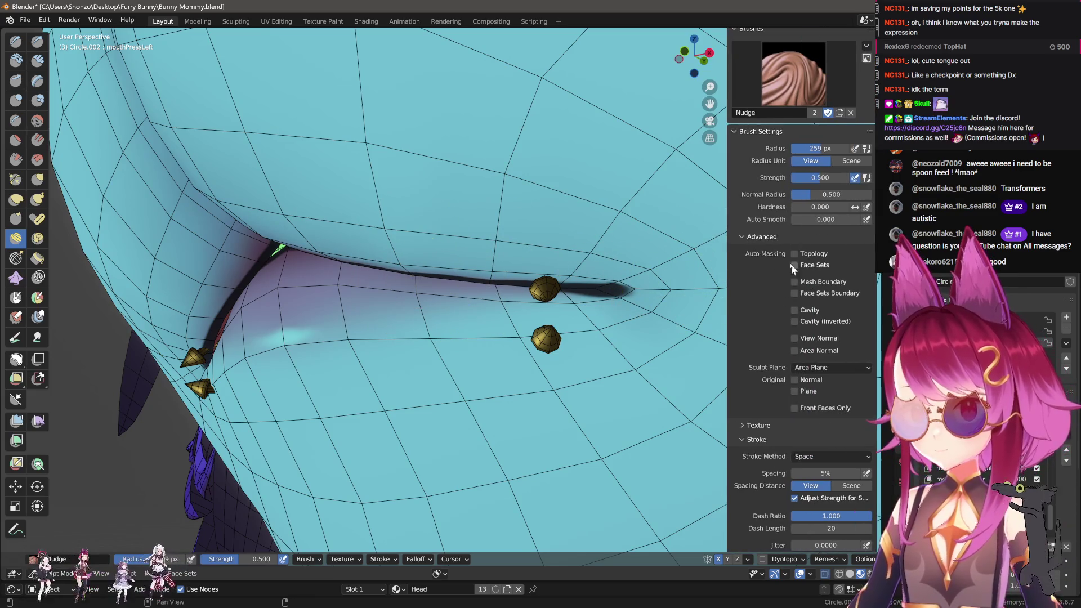
key(n)
key(h)
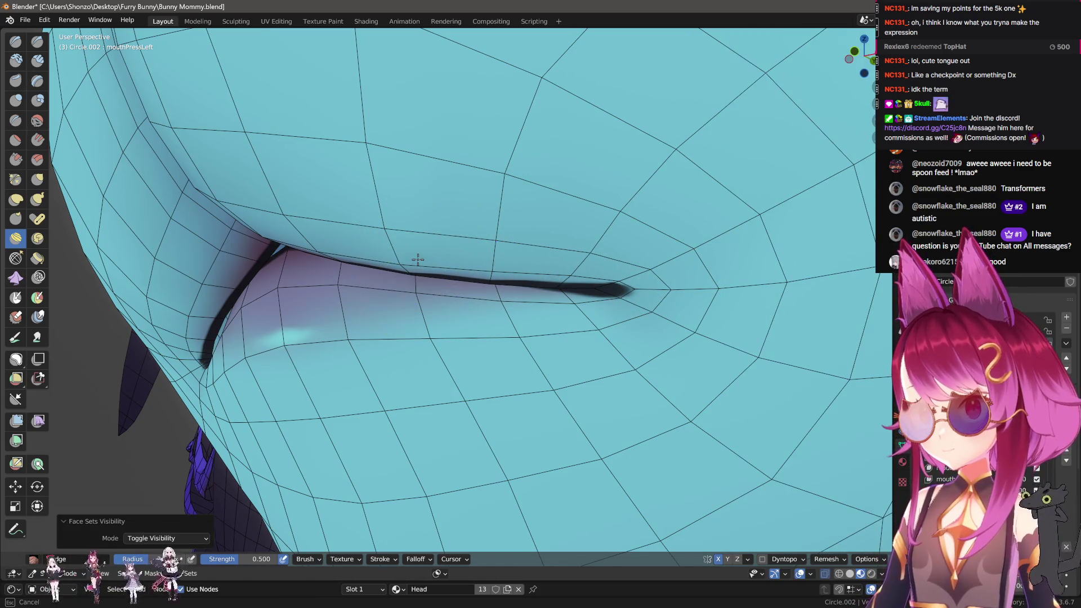
middle_drag(413, 274, 415, 251)
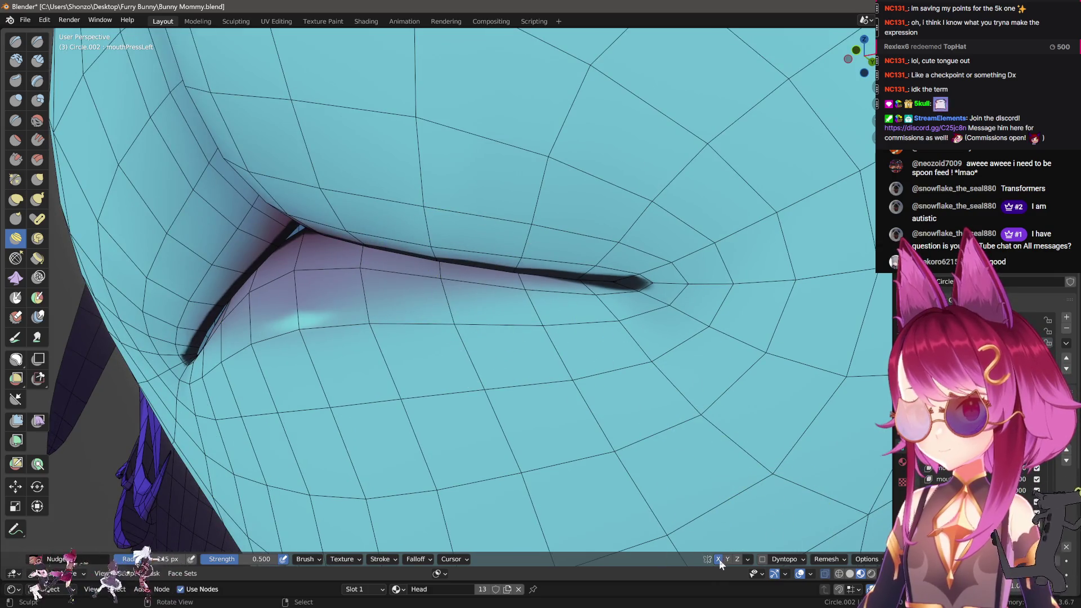
Switch to the Grab brush at strength 0.200
key(g)
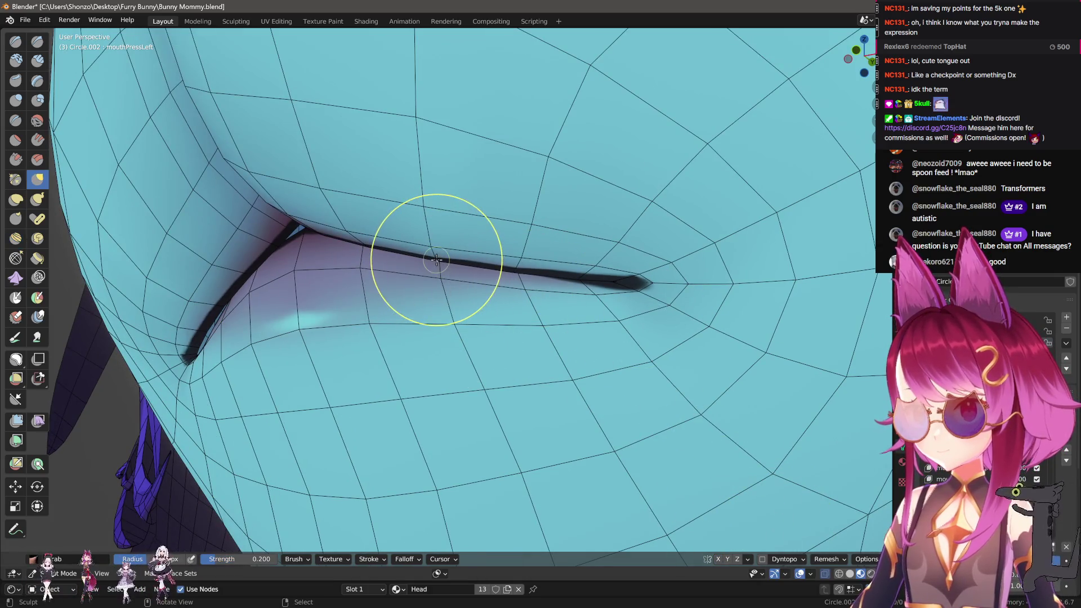
key(n)
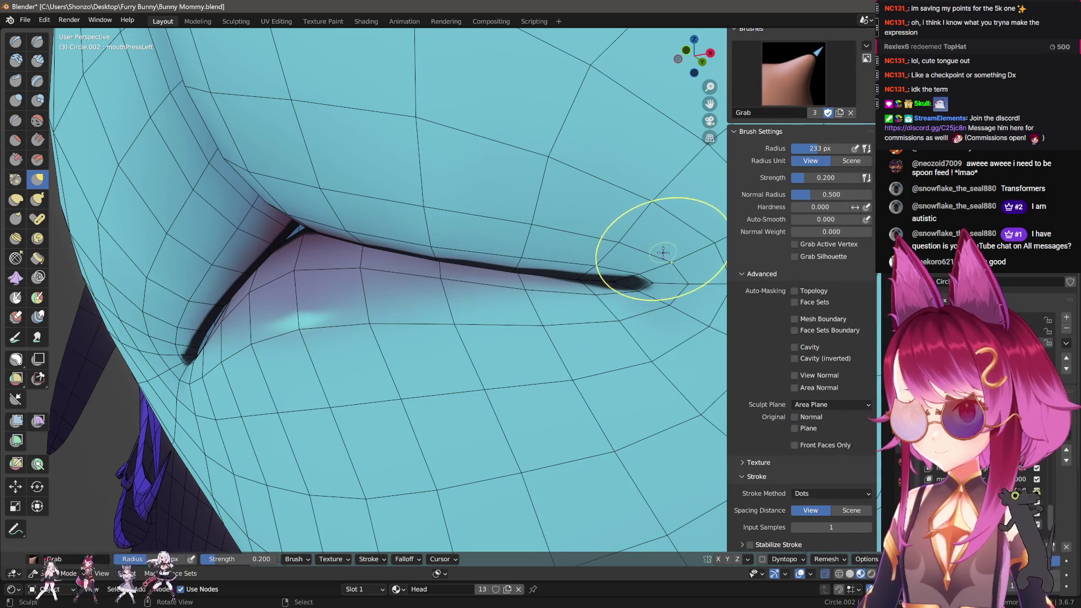
key(n)
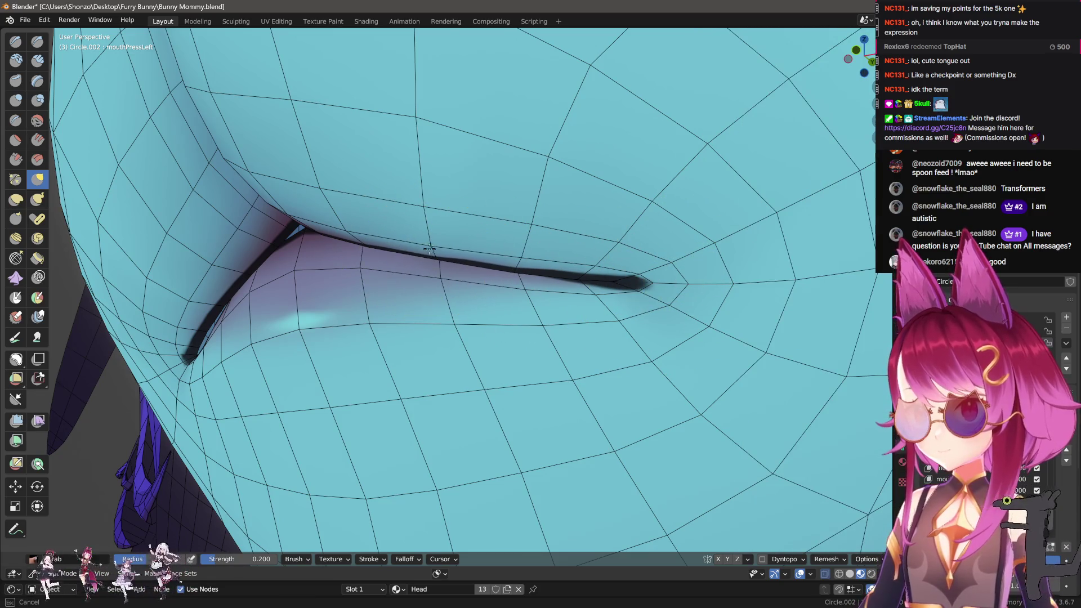
drag(517, 261, 519, 265)
scroll(451, 257, down, 3)
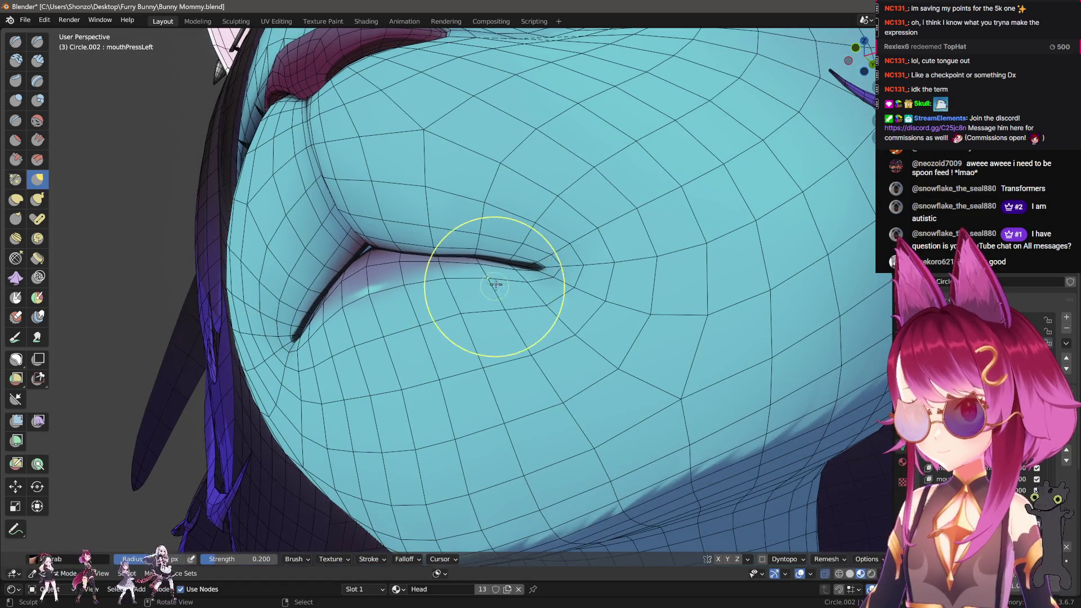
Grab the left lip corner and press it inward
mouse_move(480, 235)
mouse_down()
mouse_move(477, 253)
mouse_move(422, 242)
mouse_move(446, 273)
mouse_move(544, 265)
mouse_move(489, 241)
mouse_up()
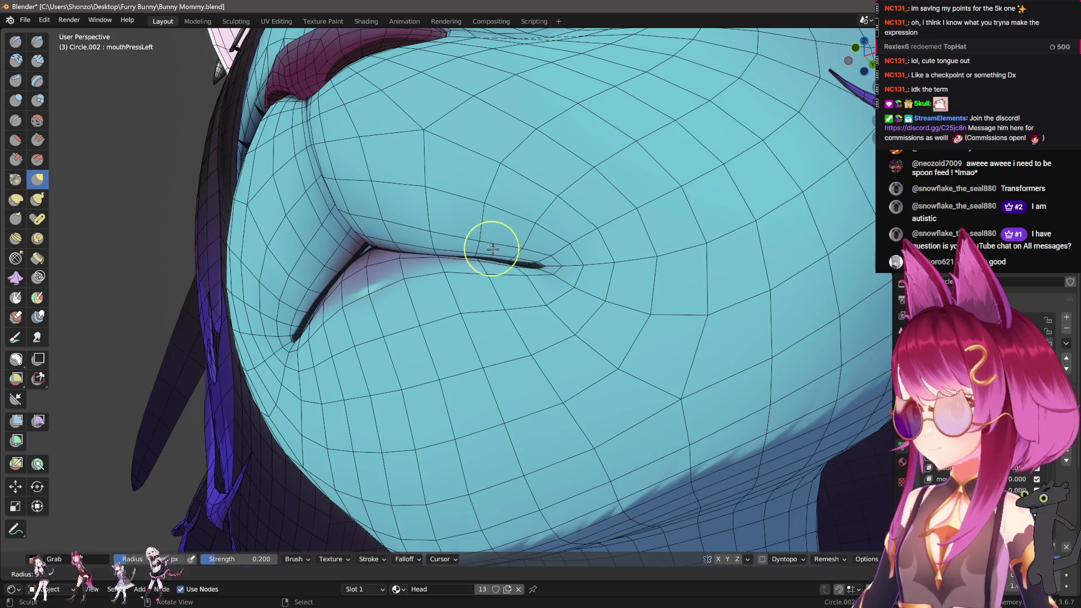
scroll(510, 249, up, 1)
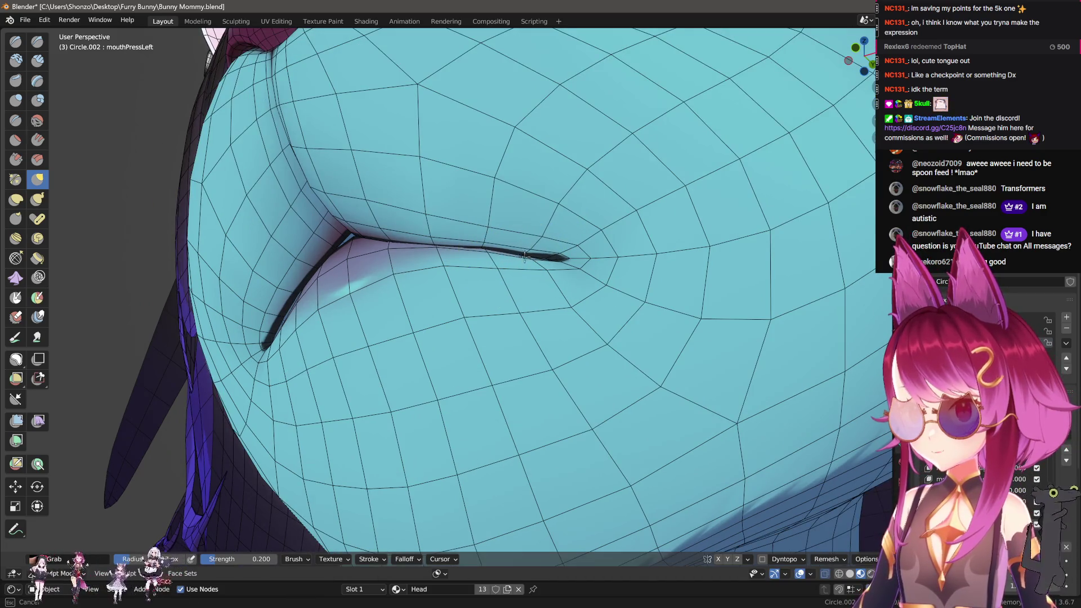
shift+middle_drag(500, 259, 510, 270)
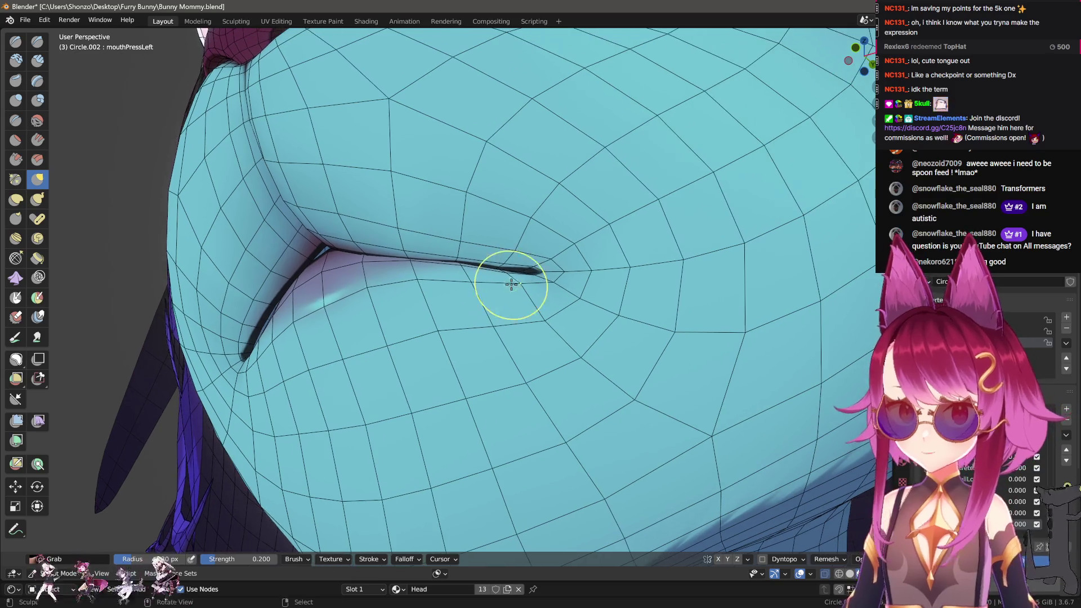
mouse_move(510, 271)
mouse_down()
mouse_move(516, 286)
mouse_move(471, 252)
mouse_up()
scroll(516, 286, up, 2)
Press the mouth corner further inward, refine its shape, and inspect along the crease
shift+middle_drag(471, 252, 471, 290)
drag(471, 289, 471, 278)
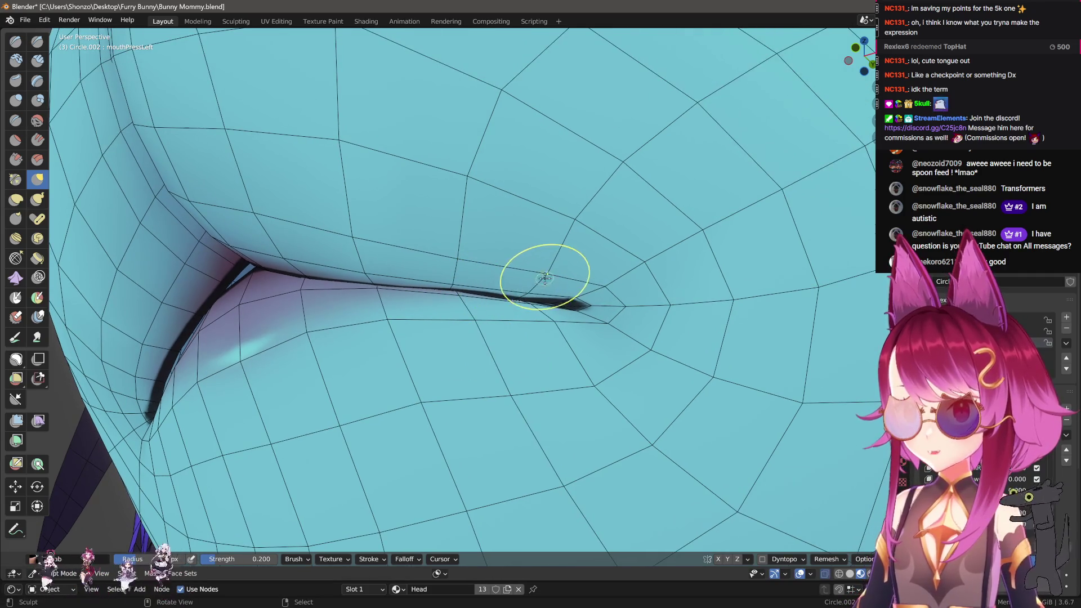
shift+middle_drag(586, 289, 495, 290)
scroll(502, 319, up, 2)
scroll(474, 316, up, 2)
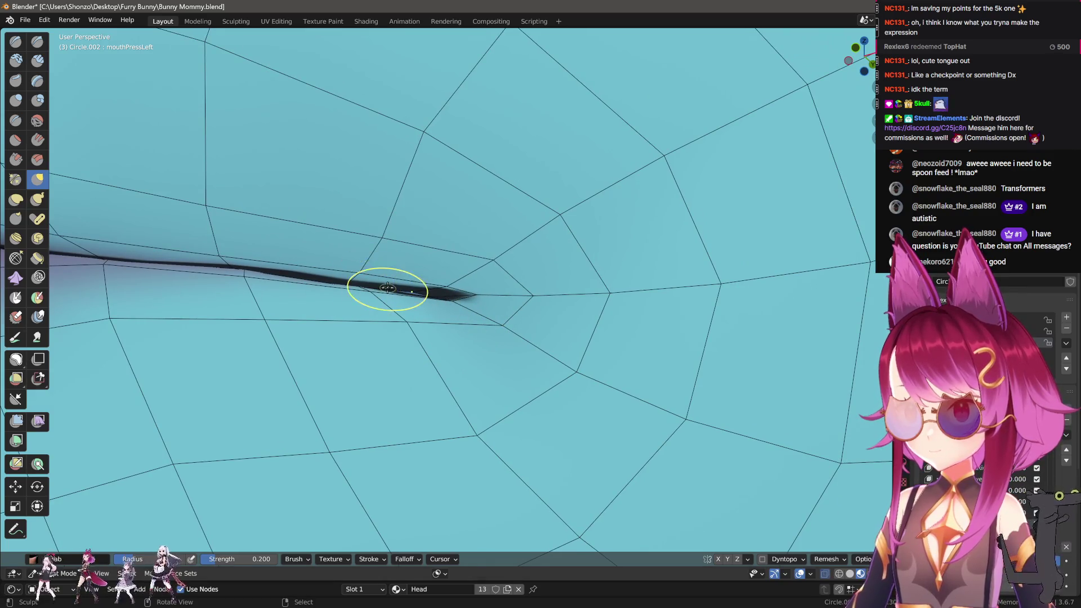
mouse_move(297, 271)
shift+middle_down()
mouse_move(407, 280)
mouse_move(398, 338)
shift+middle_up()
scroll(407, 280, down, 4)
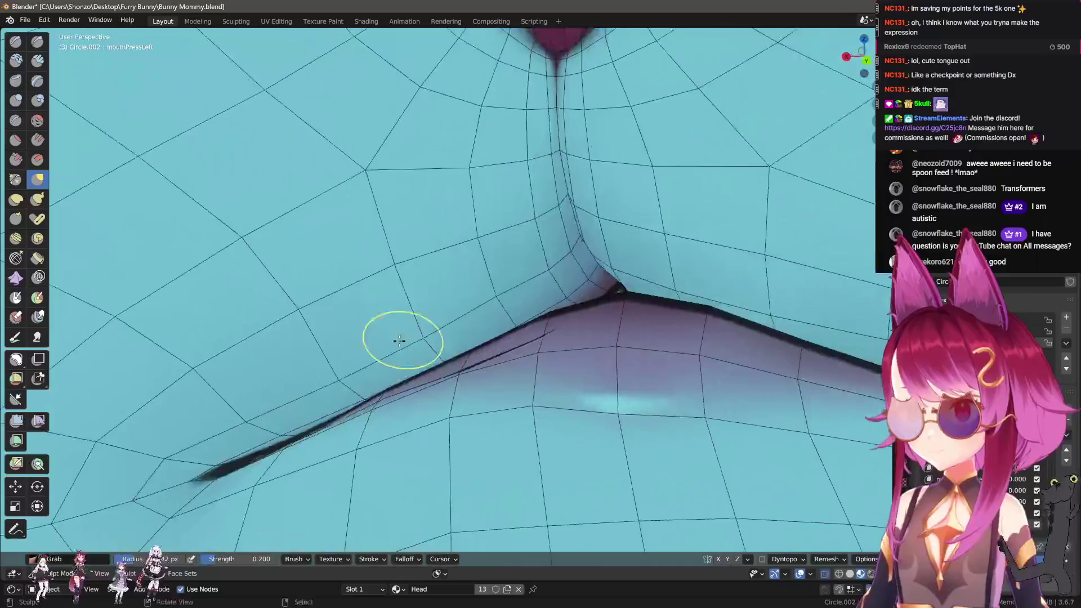
scroll(459, 301, up, 2)
Enlarge the Grab brush and pull the crease tip inward toward the mouth corner
scroll(477, 309, up, 2)
key(f)
click(522, 309)
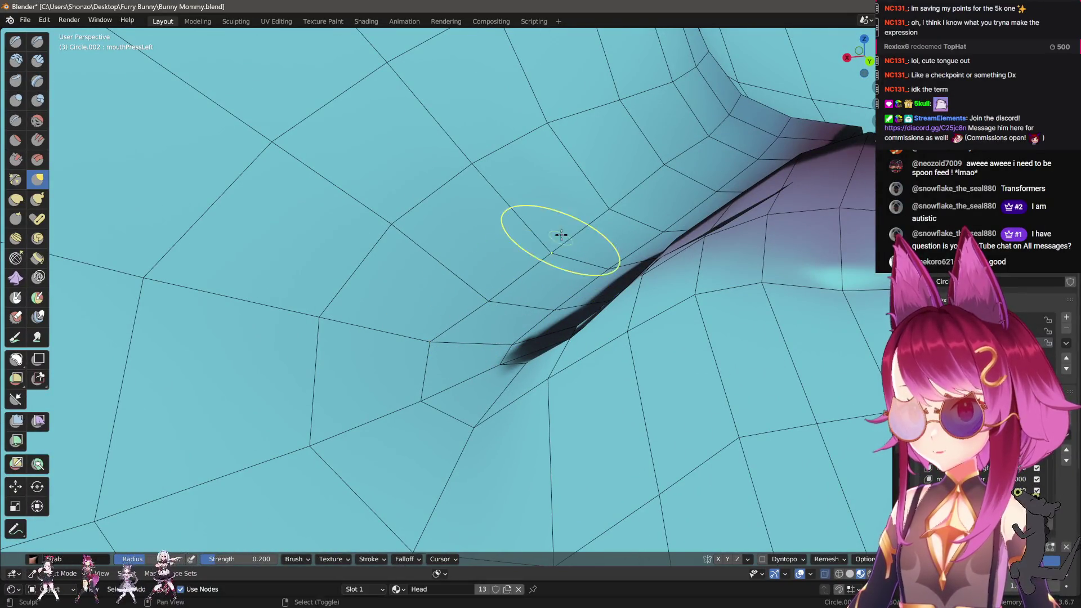
shift+middle_drag(558, 234, 520, 284)
mouse_move(519, 343)
mouse_down()
mouse_move(546, 353)
mouse_move(446, 398)
mouse_up()
shift+middle_drag(362, 442, 471, 330)
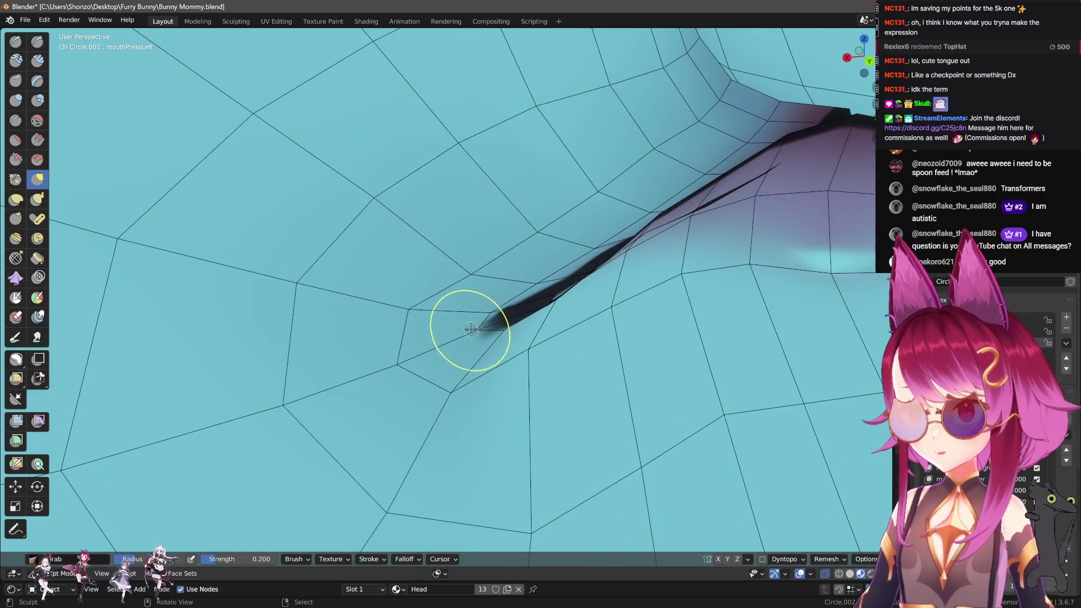
mouse_move(398, 306)
middle_down()
mouse_move(420, 321)
mouse_move(514, 277)
mouse_move(468, 328)
middle_up()
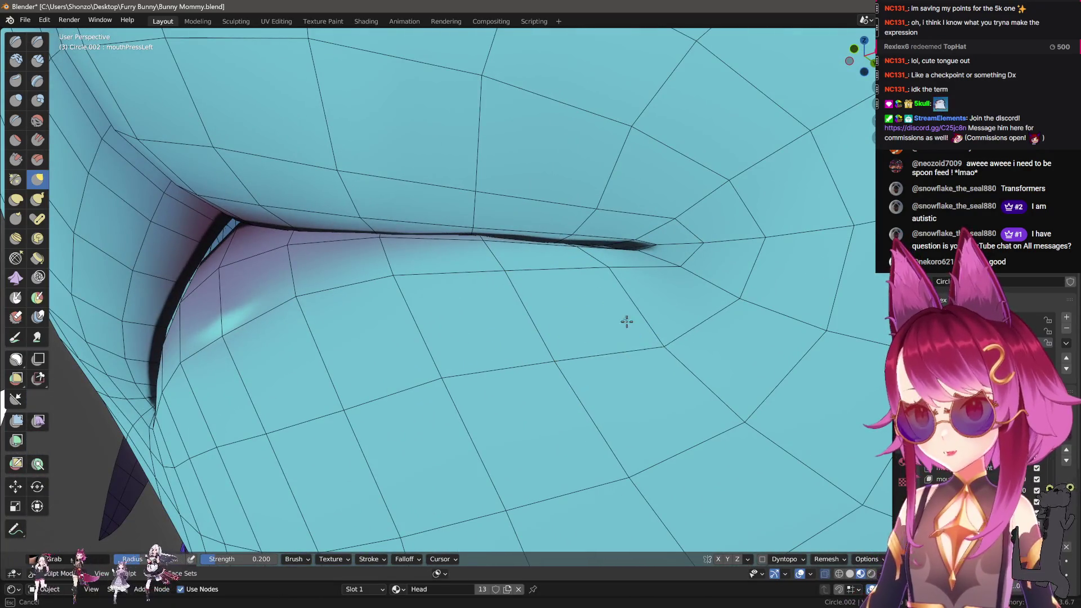
Shrink the brush and orbit around the mouth to check the pressed corner
key(f)
click(658, 337)
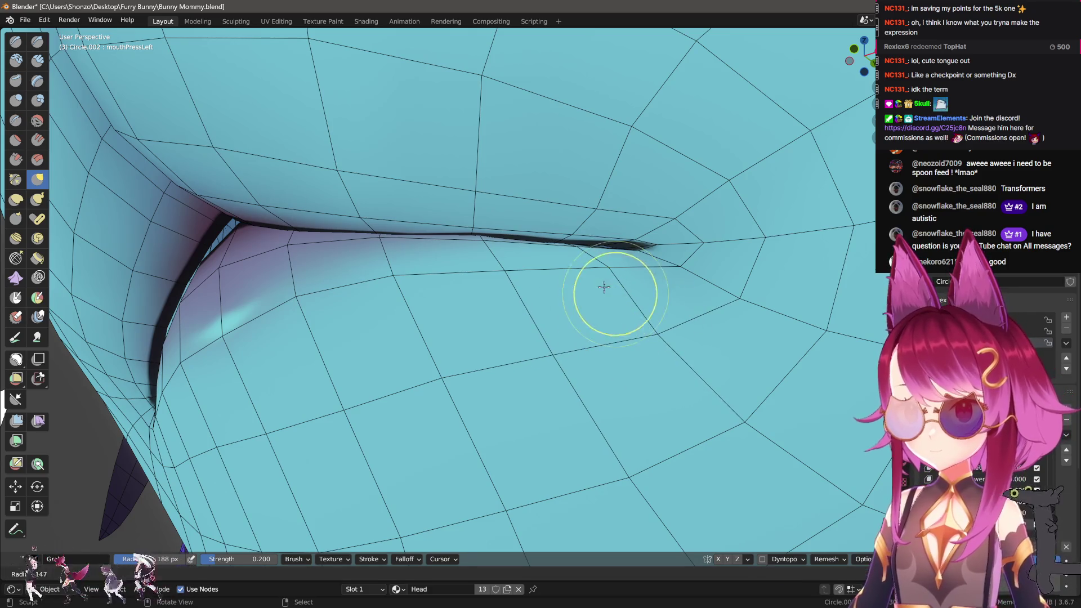
mouse_move(398, 271)
middle_down()
mouse_move(501, 241)
mouse_move(398, 285)
middle_up()
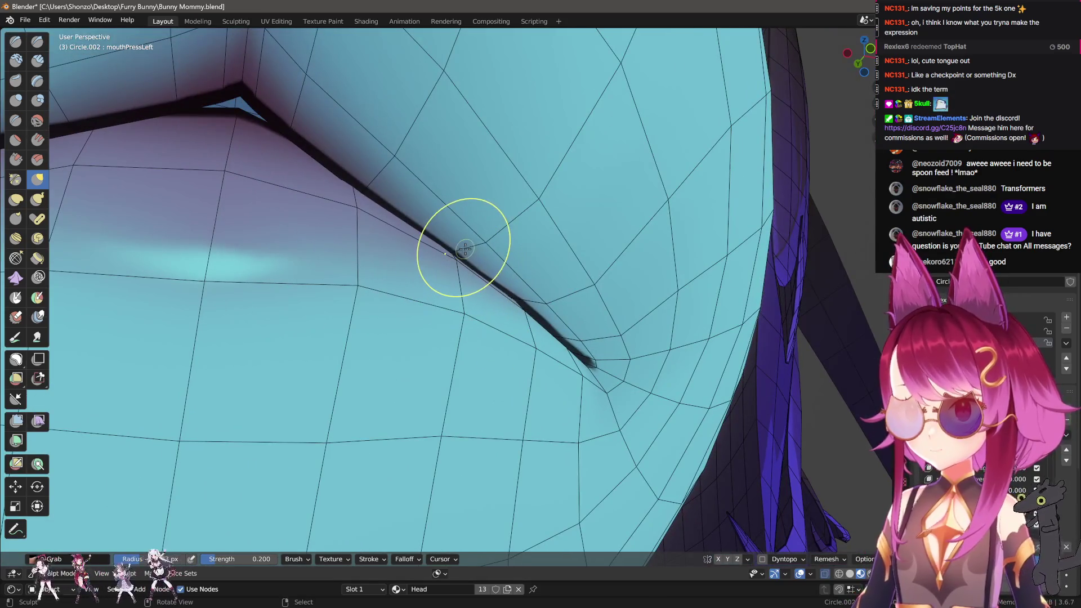
mouse_move(398, 244)
middle_down()
mouse_move(407, 231)
mouse_move(496, 253)
middle_up()
scroll(495, 254, down, 4)
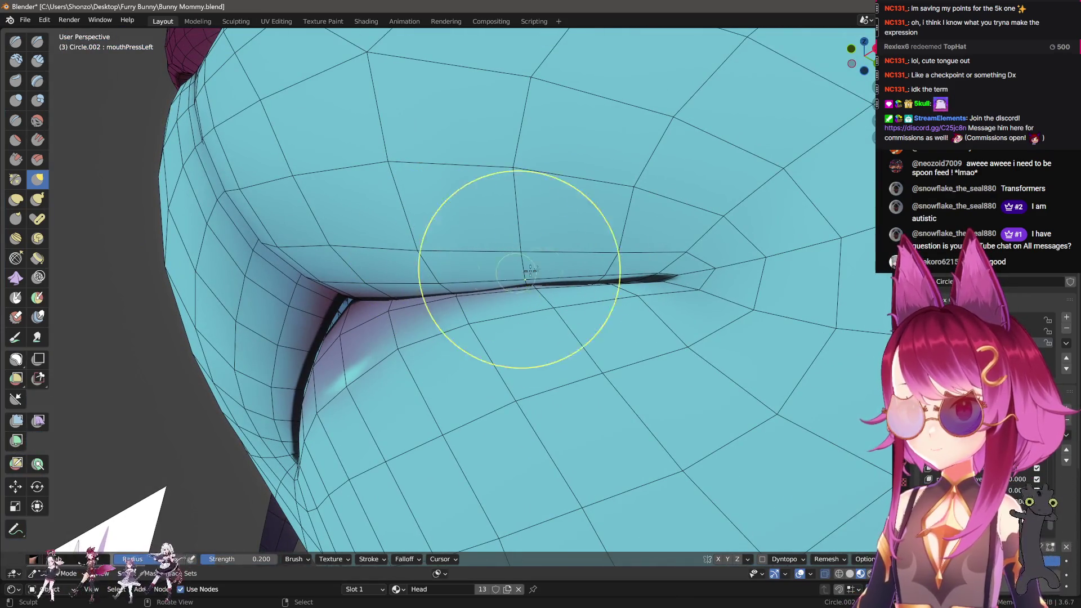
middle_drag(657, 271, 561, 253)
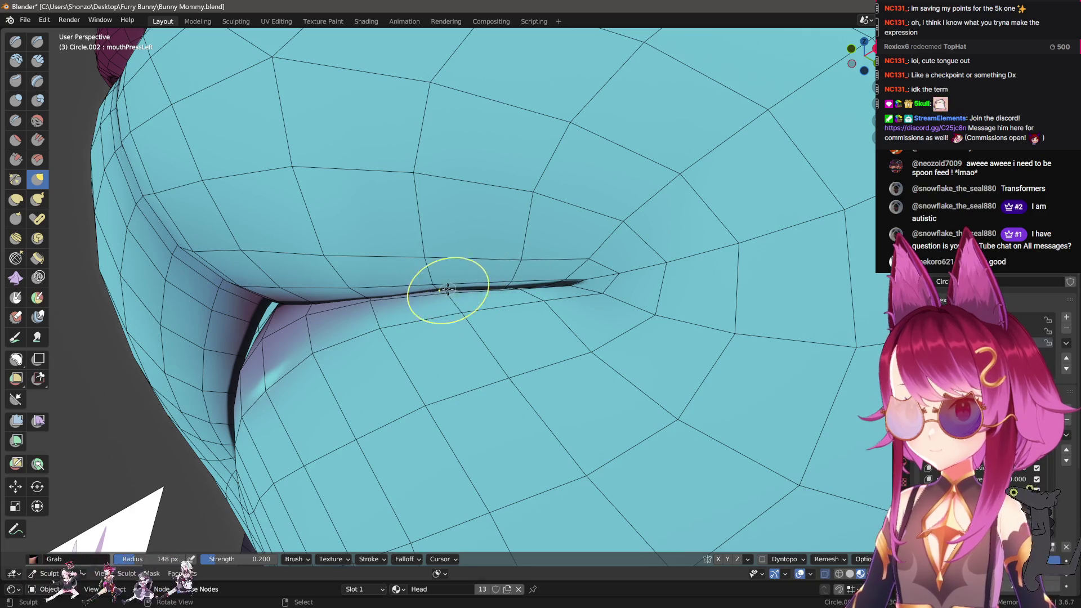
middle_drag(422, 277, 434, 260)
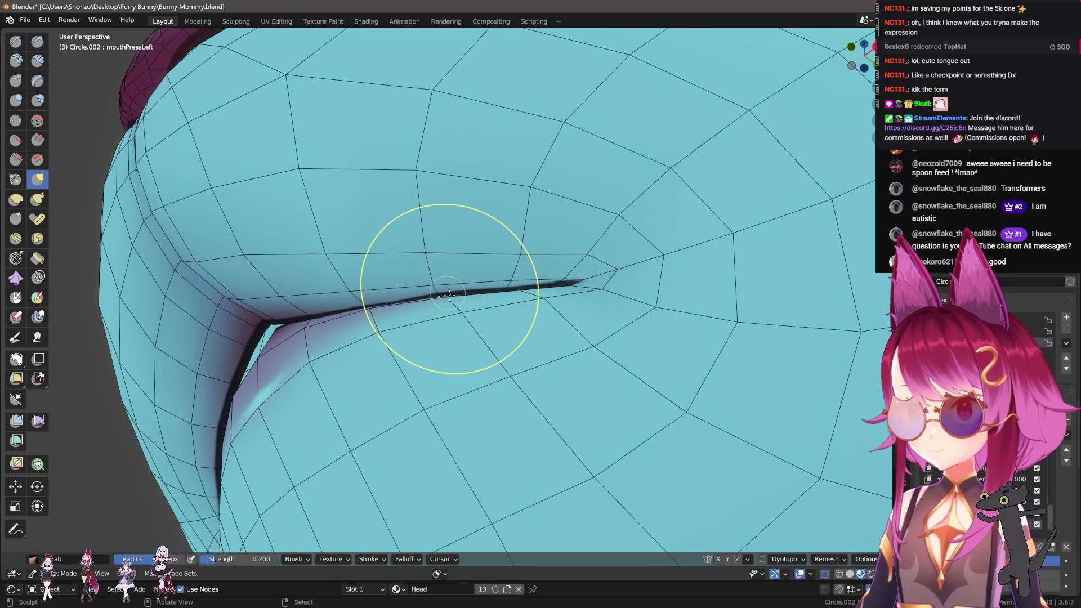
Orbit to see the whole mouth from the front, then zoom back in on the corner
middle_drag(434, 306, 528, 393)
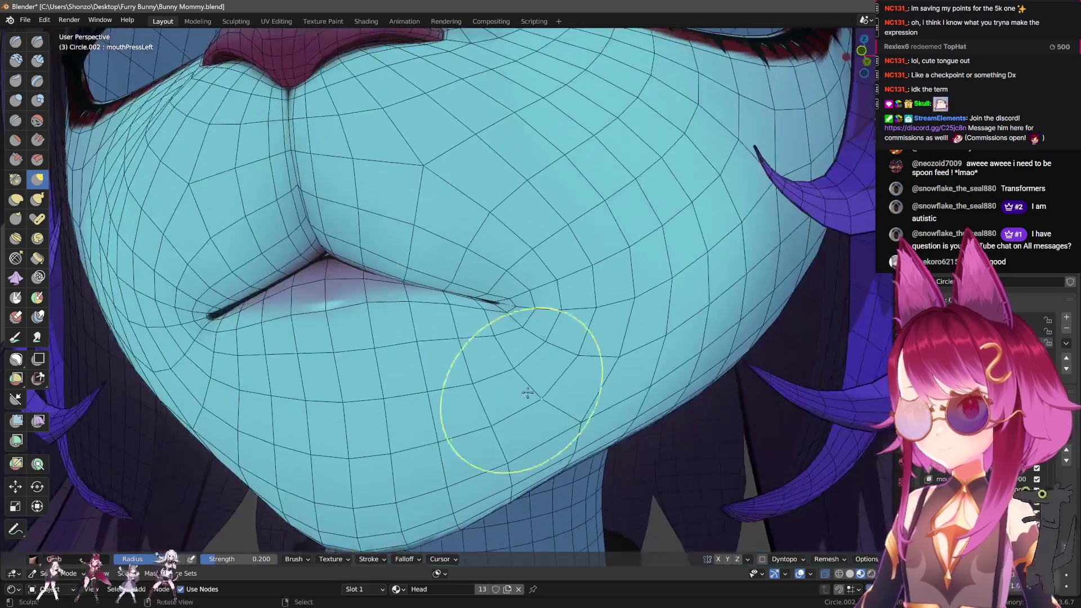
scroll(528, 393, down, 6)
scroll(374, 326, up, 6)
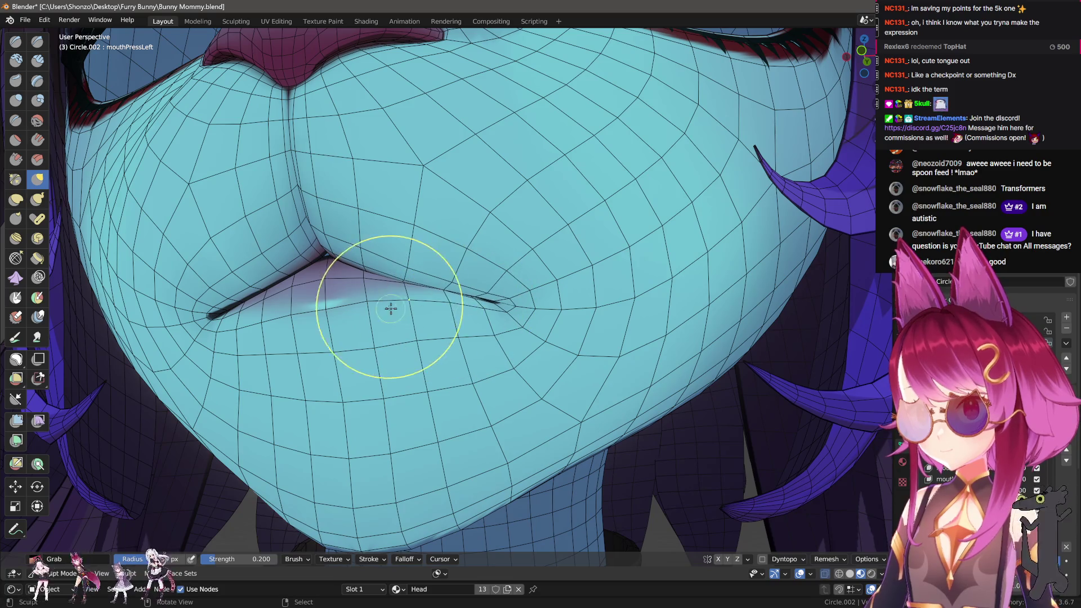
scroll(579, 362, down, 5)
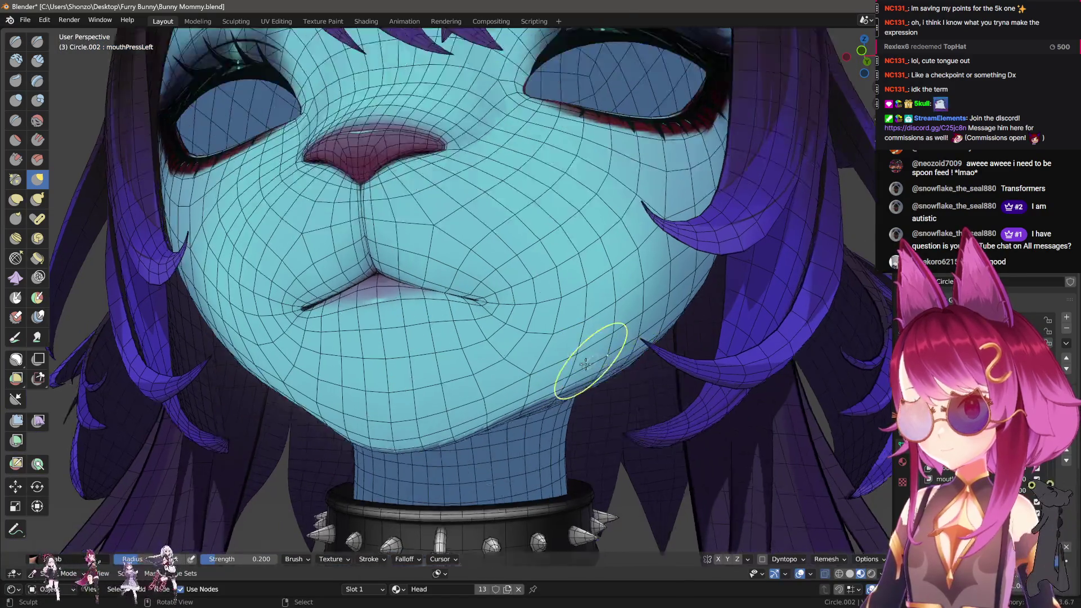
scroll(442, 345, up, 5)
scroll(442, 292, up, 2)
In Edit Mode, select the linked piercing through X-ray and move it onto the pressed seam
key(Tab)
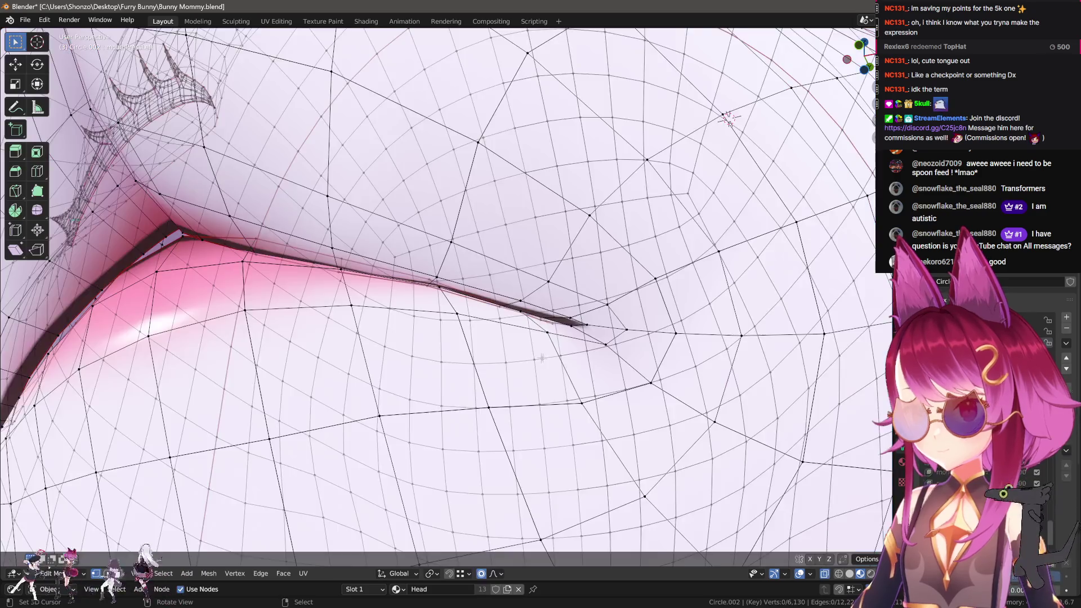
key(alt+z)
key(l)
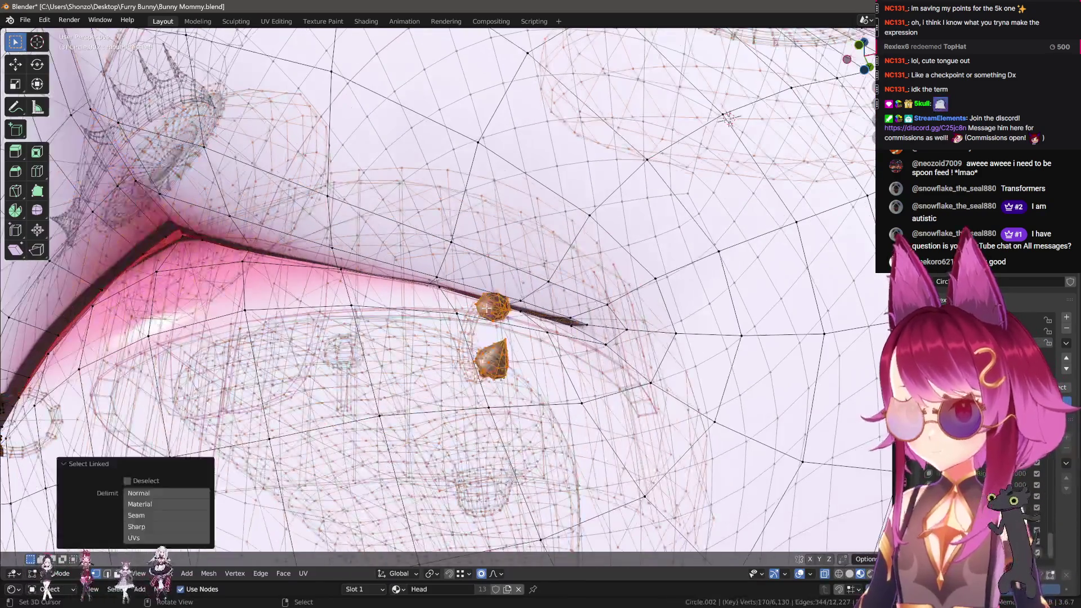
key(alt+z)
key(g)
click(487, 304)
mouse_move(488, 304)
middle_down()
mouse_move(575, 338)
mouse_move(527, 372)
mouse_move(495, 338)
mouse_move(484, 357)
middle_up()
Nudge the piercing closer to the lip, then return to Sculpt Mode
key(g)
click(490, 332)
key(g)
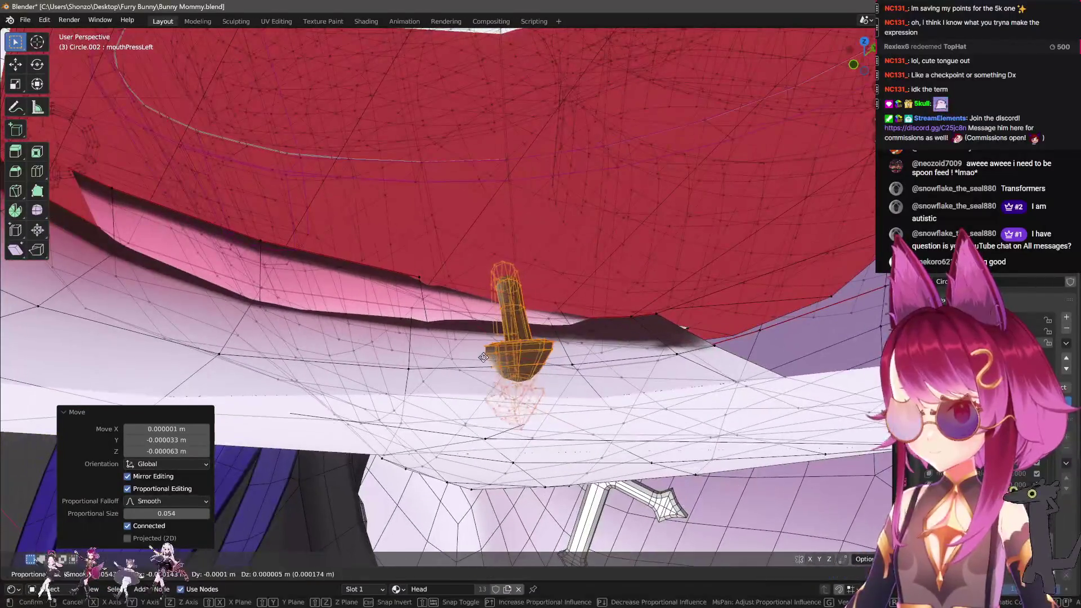
click(483, 358)
key(ctrl+Tab)
scroll(543, 398, down, 3)
Switch to Object Mode and mirror mouthPressLeft by topology, mirroring 3170 vertices
key(q)
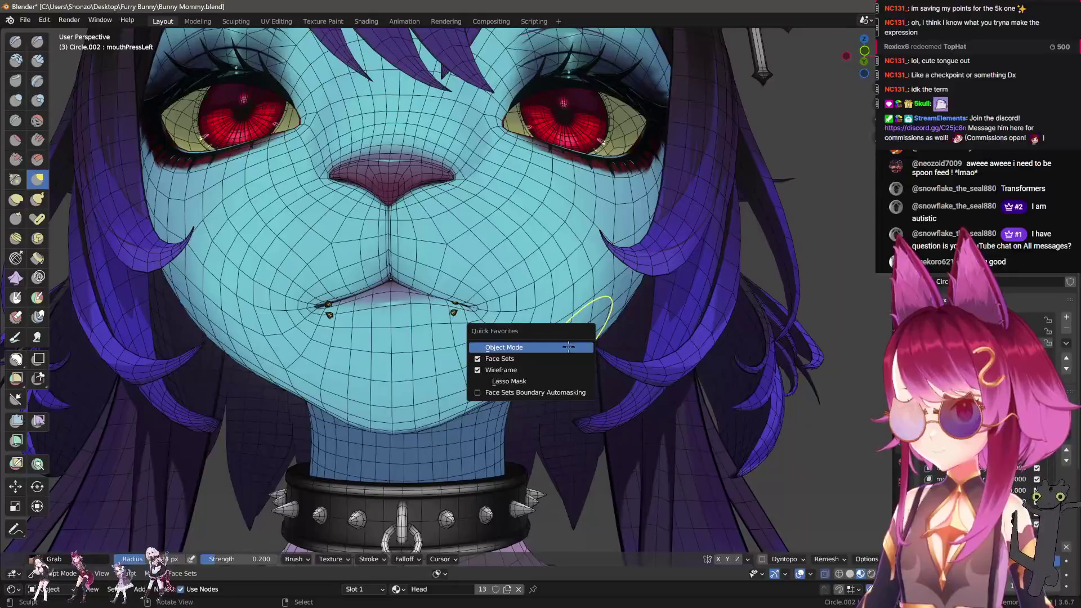
click(568, 347)
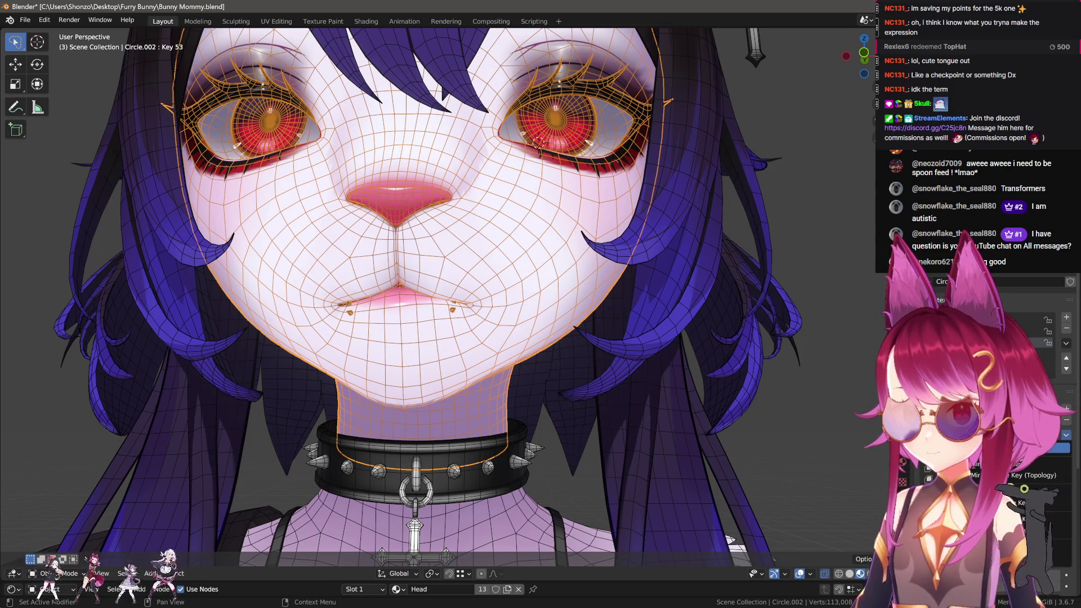
click(1013, 475)
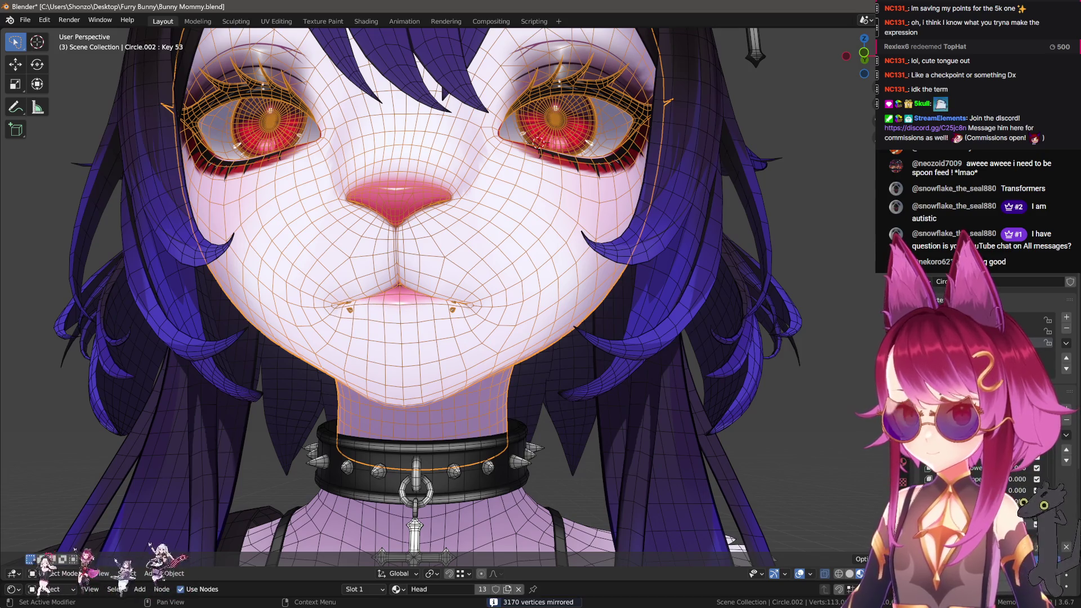
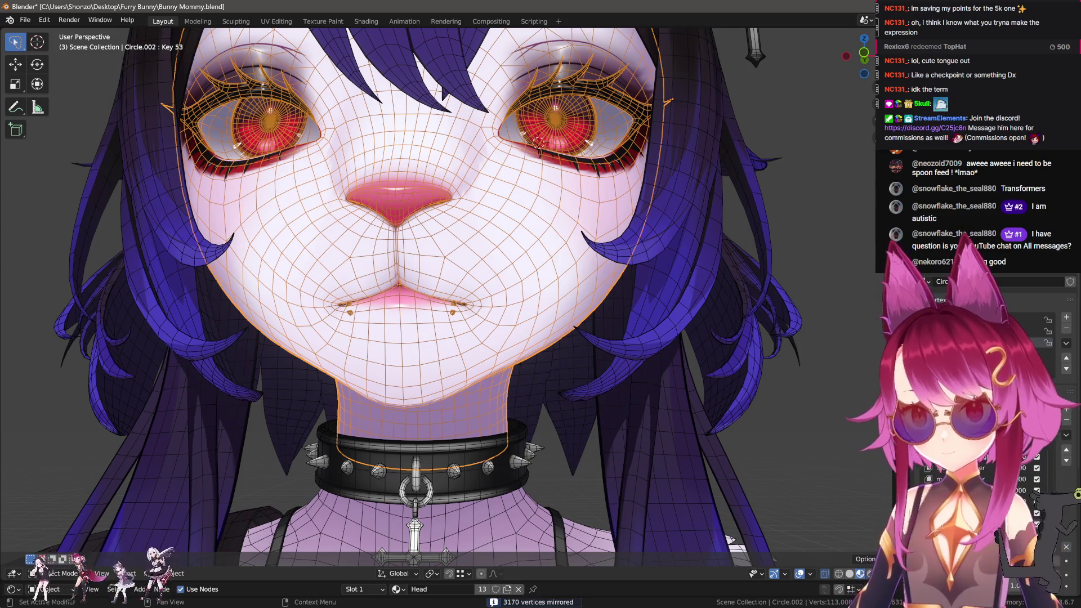
Activate the mouthPressRight shape key instead of Key 53 and zoom onto the bunny's mouth
click(969, 513)
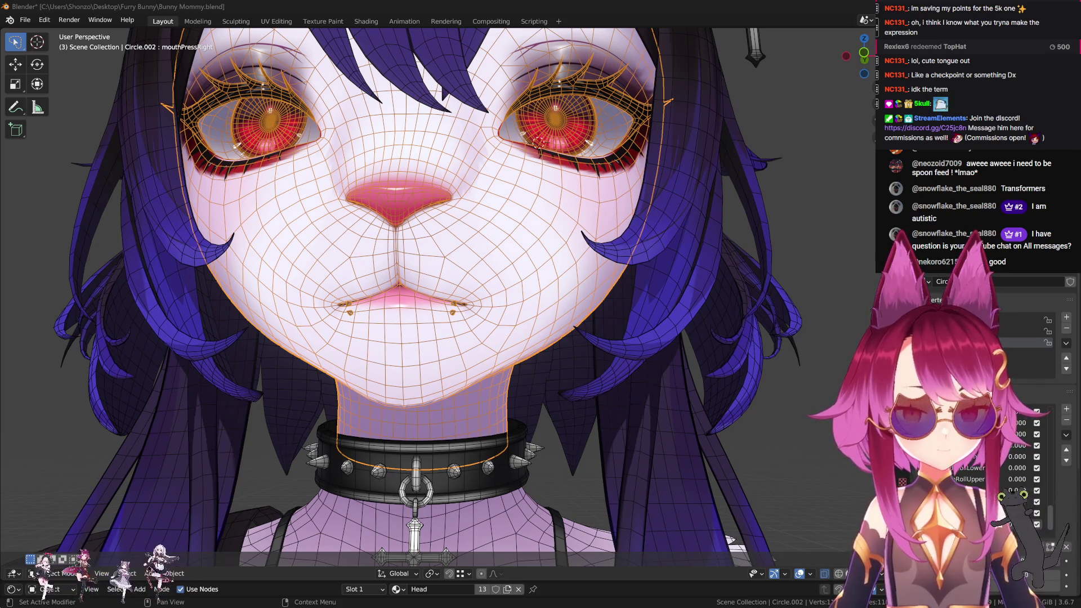
scroll(452, 304, up, 2)
scroll(452, 305, up, 2)
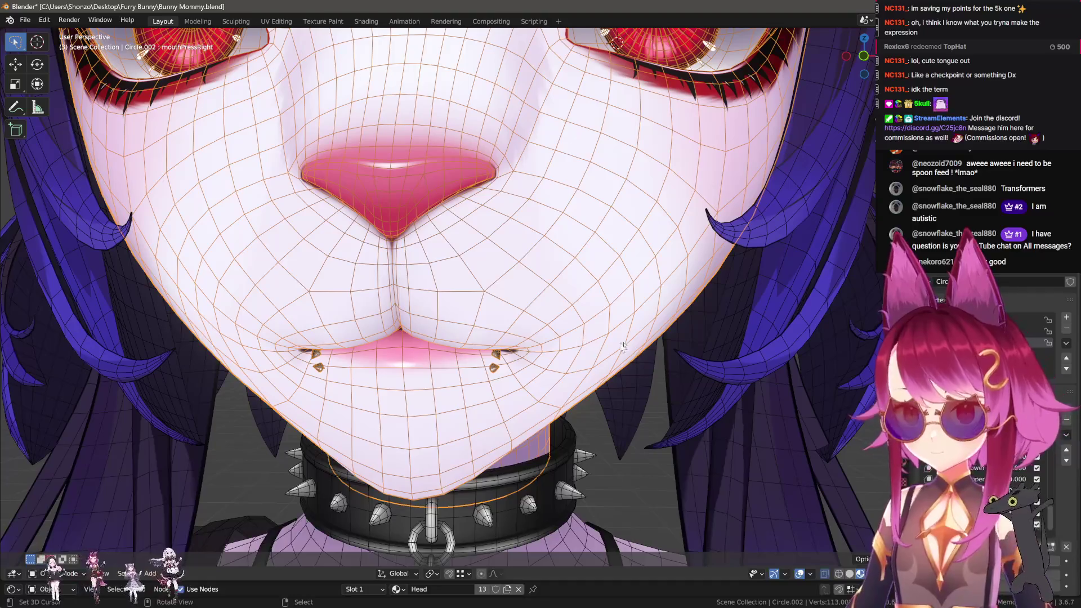
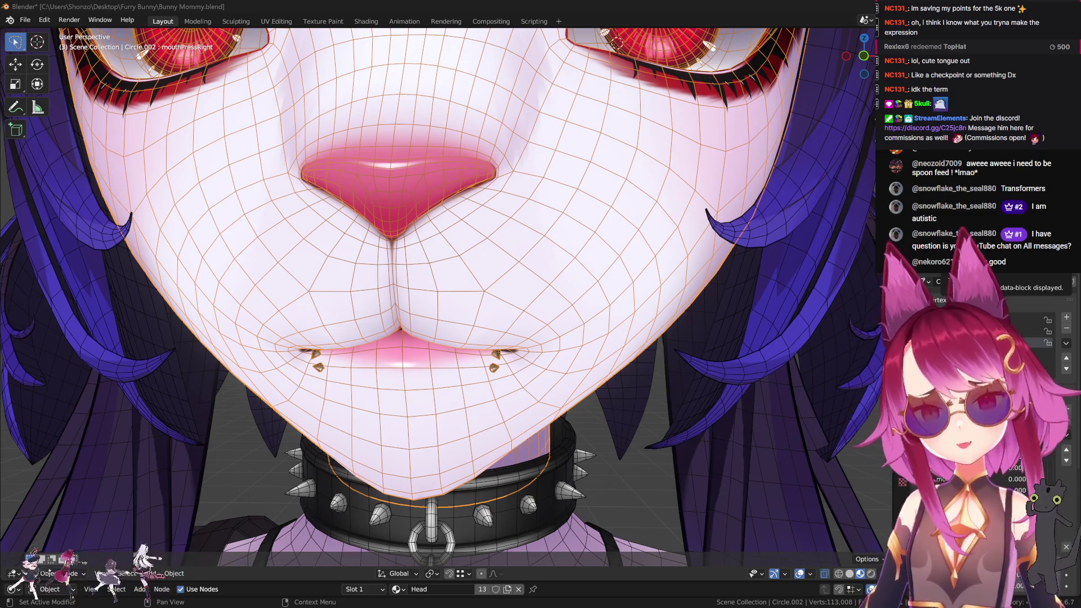
Frame the bunny avatar's upper body and save the .blend file with Ctrl+S
scroll(647, 309, down, 4)
scroll(637, 337, down, 3)
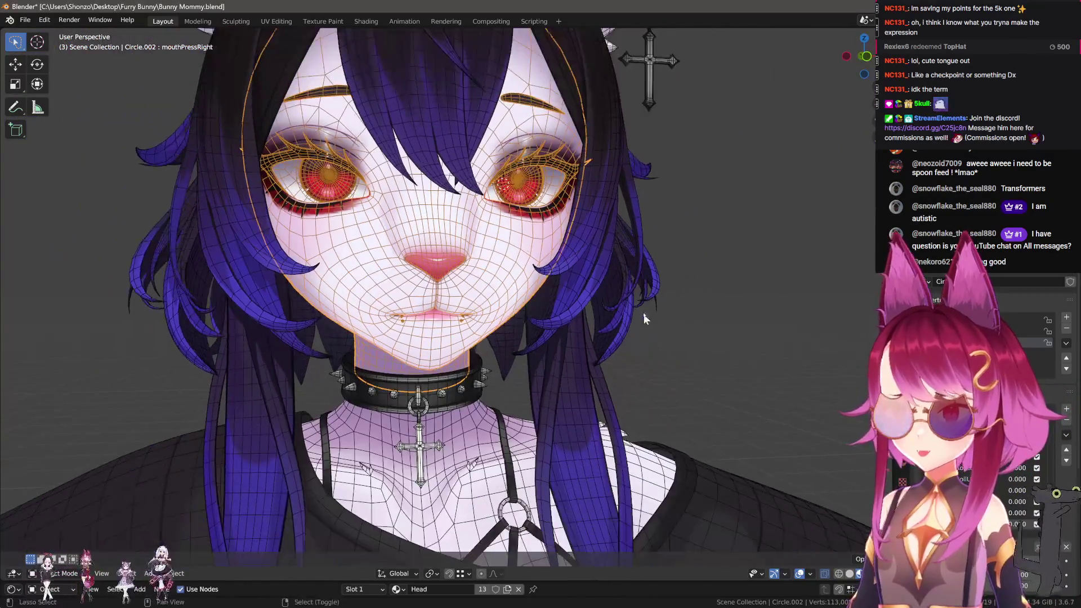
scroll(637, 349, down, 2)
scroll(641, 370, up, 1)
scroll(641, 369, up, 1)
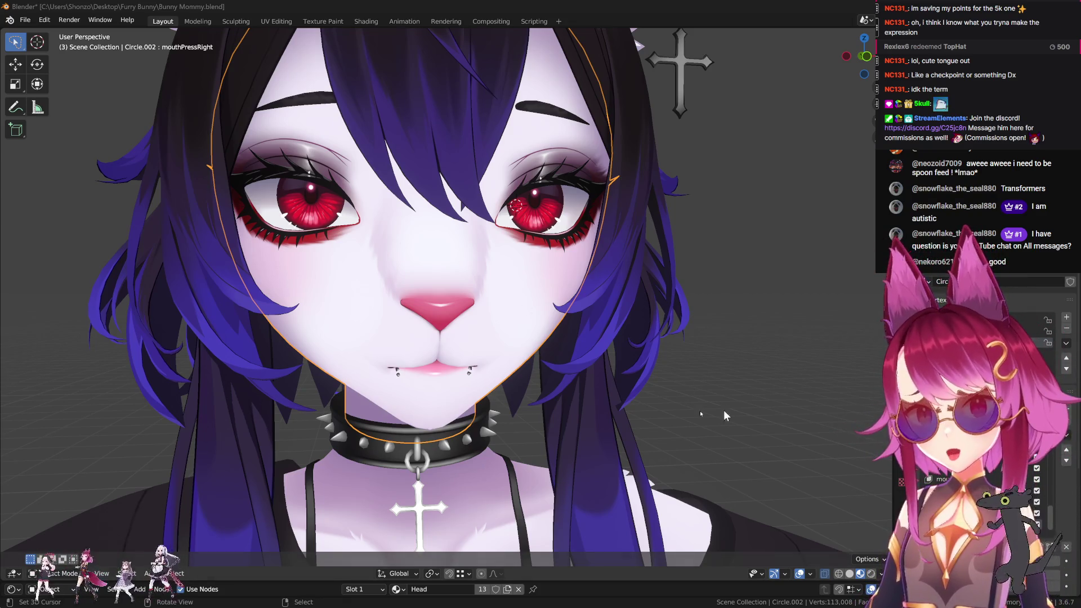
middle_drag(507, 264, 534, 266)
scroll(541, 293, down, 6)
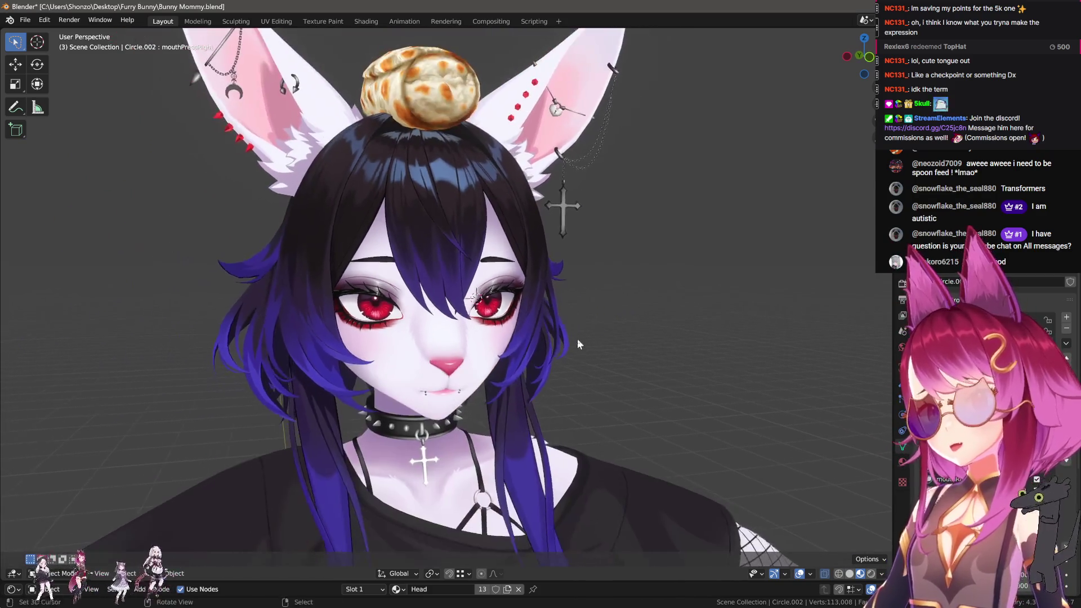
middle_drag(577, 339, 589, 286)
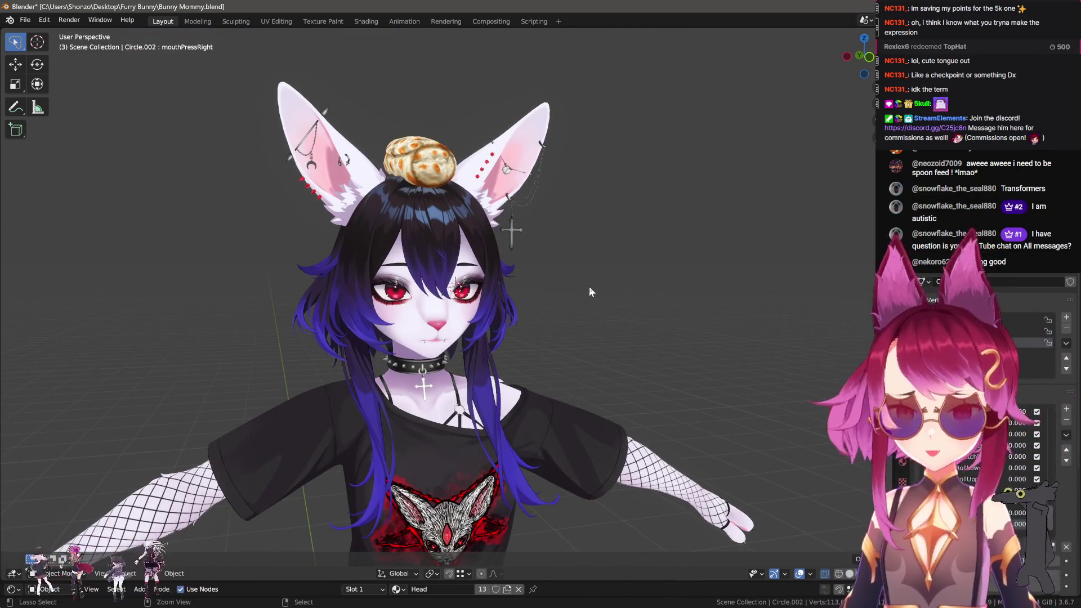
key(ctrl+s)
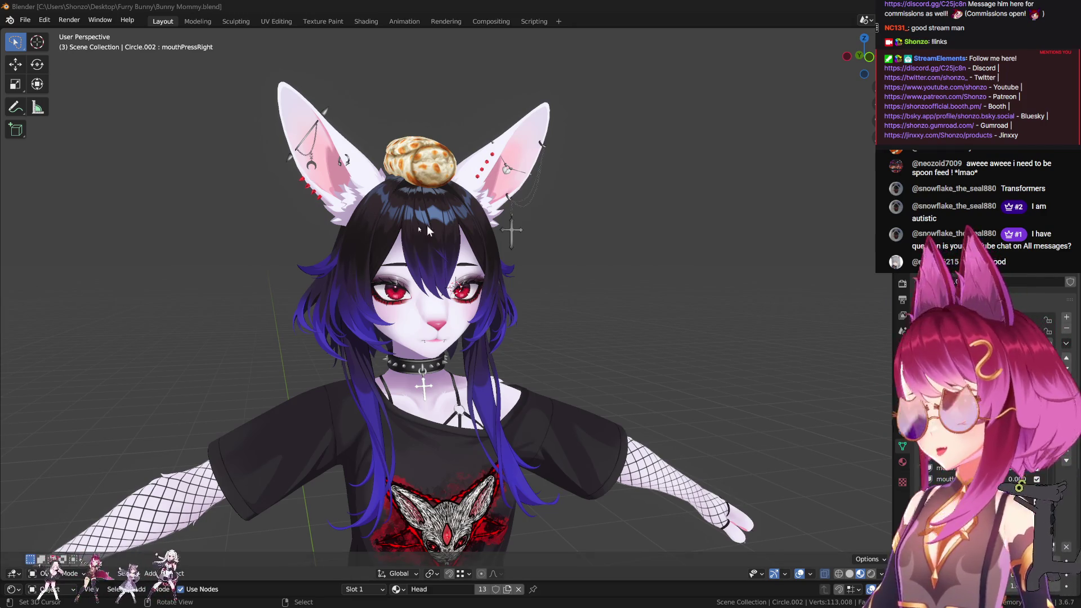
Grab the NurbsPath bread loaf and move it about -0.476 m on X to the bunny's mouth
mouse_move(427, 226)
middle_down()
mouse_move(456, 326)
mouse_move(359, 227)
middle_up()
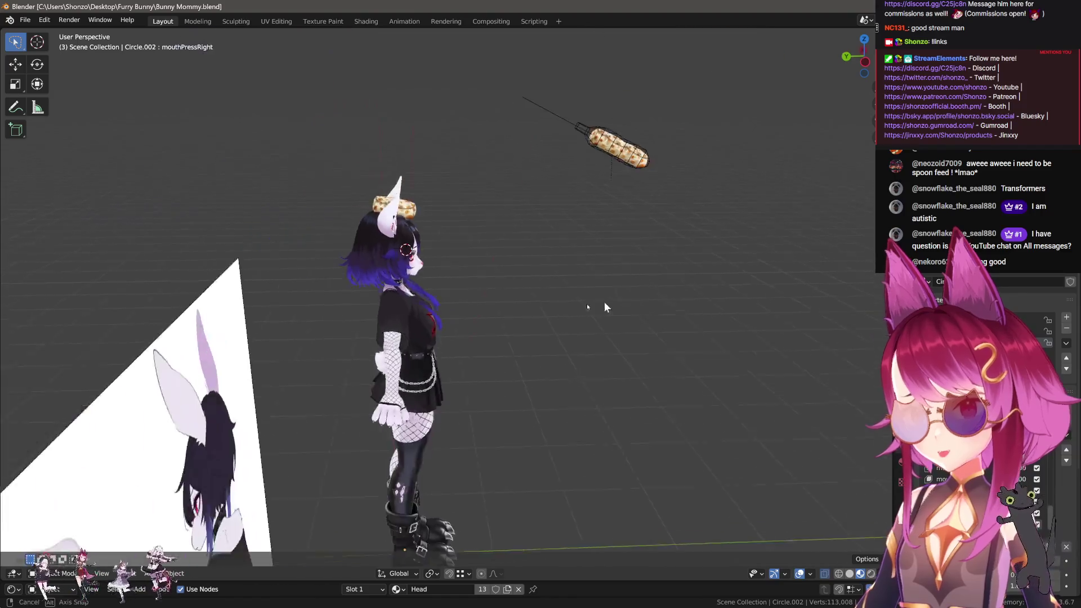
click(267, 195)
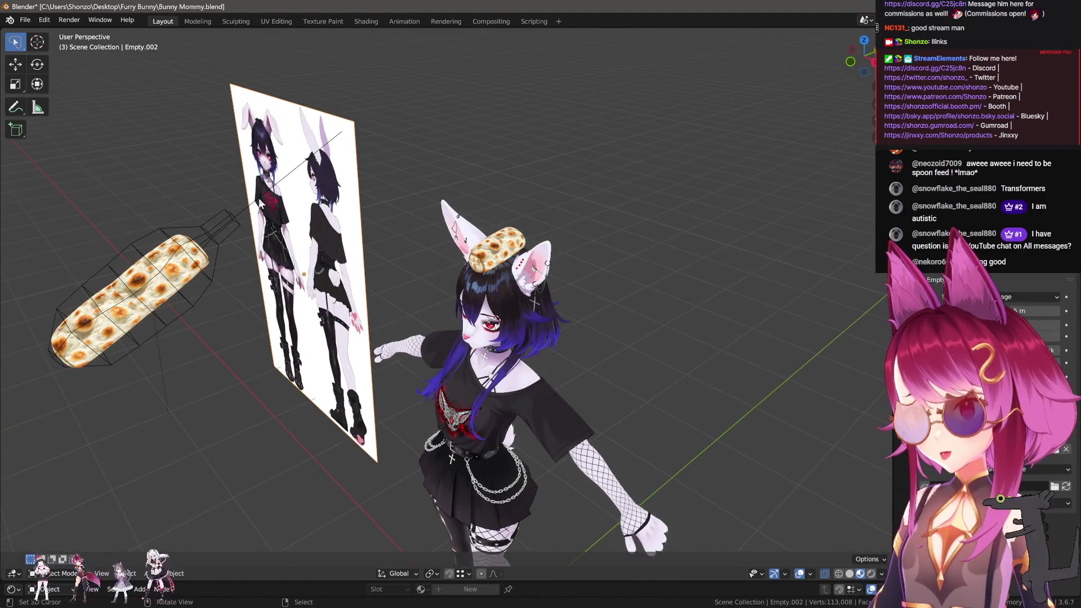
click(261, 203)
middle_drag(261, 204, 261, 213)
key(g)
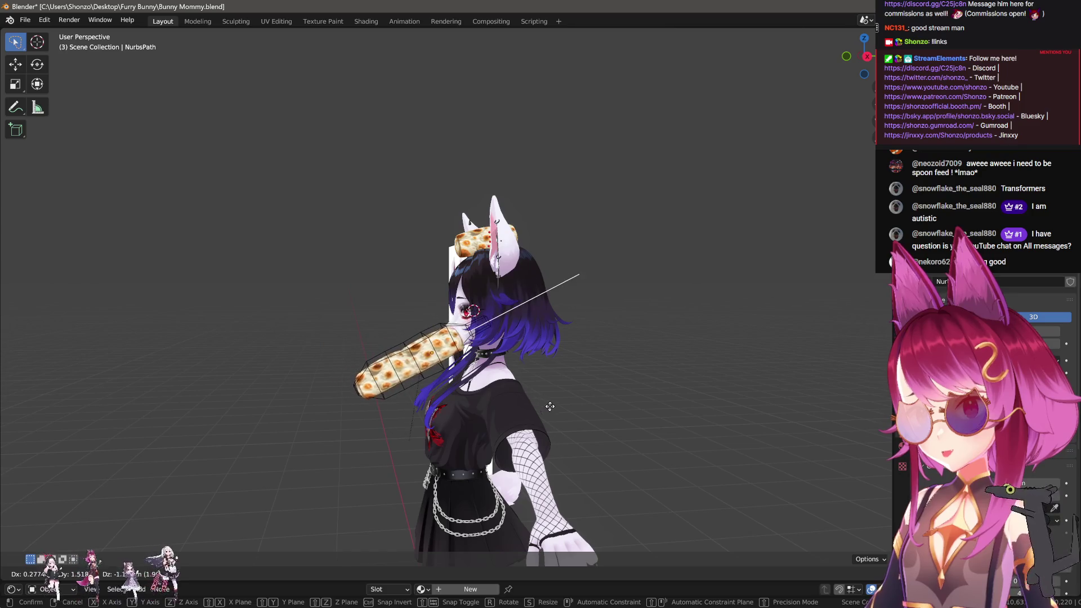
click(550, 406)
mouse_move(535, 406)
middle_down()
mouse_move(489, 423)
mouse_move(517, 430)
middle_up()
scroll(517, 431, up, 3)
key(g)
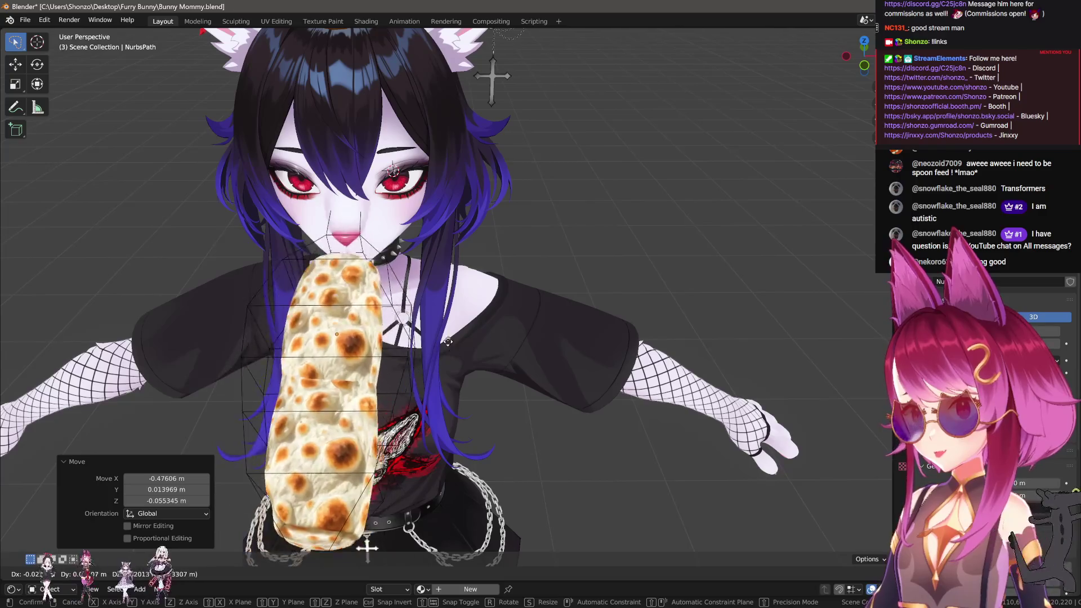